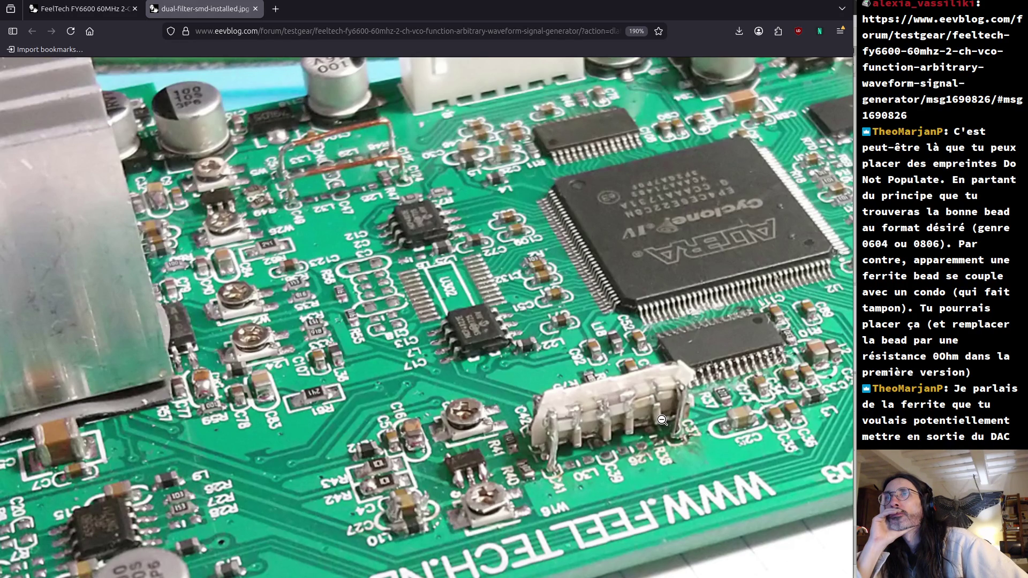
Step: Scroll the zoomed dual-filter-smd-installed.jpg photo down to the lower edge of the FeelTech board
{"action": "scroll", "coordinate": [626, 418], "scroll_direction": "down", "scroll_amount": 3}
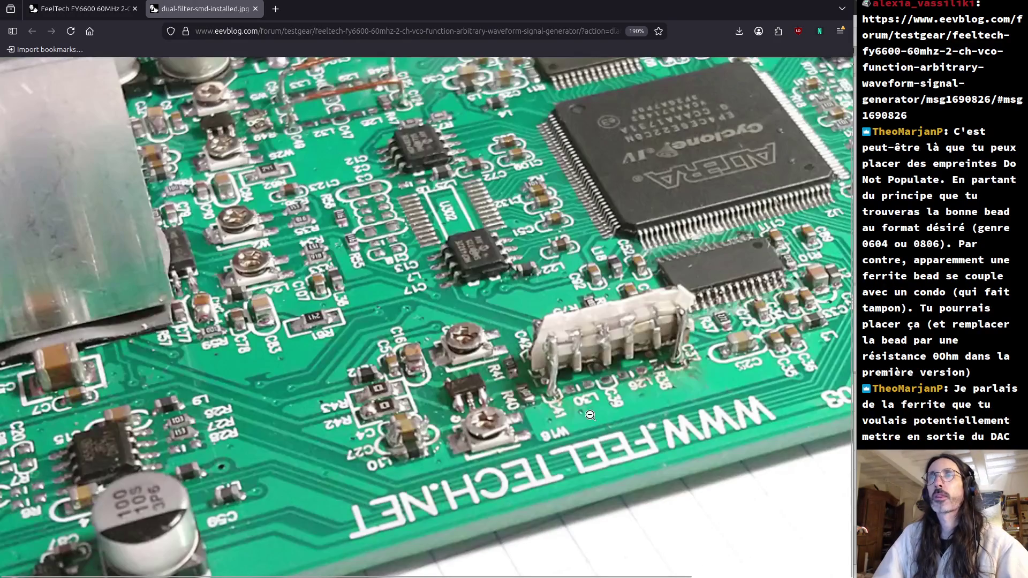
Step: Back in the FY6600 thread, read reply #1541's Siglent spectrum plots and Rigol square captures to 30MHz
{"action": "left_click", "coordinate": [72, 9]}
{"action": "scroll", "coordinate": [343, 254], "scroll_direction": "down", "scroll_amount": 5}
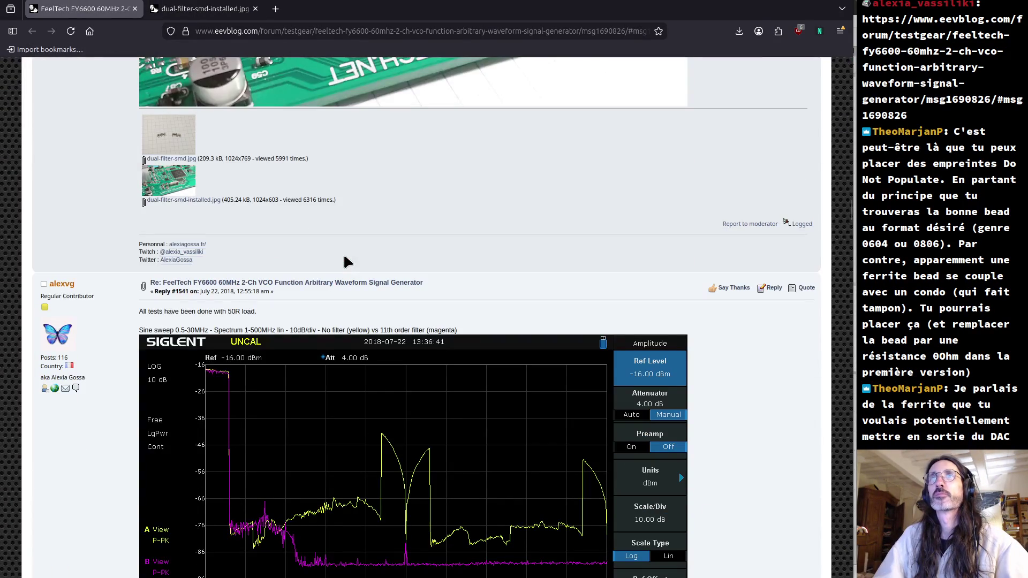
{"action": "scroll", "coordinate": [345, 262], "scroll_direction": "down", "scroll_amount": 15}
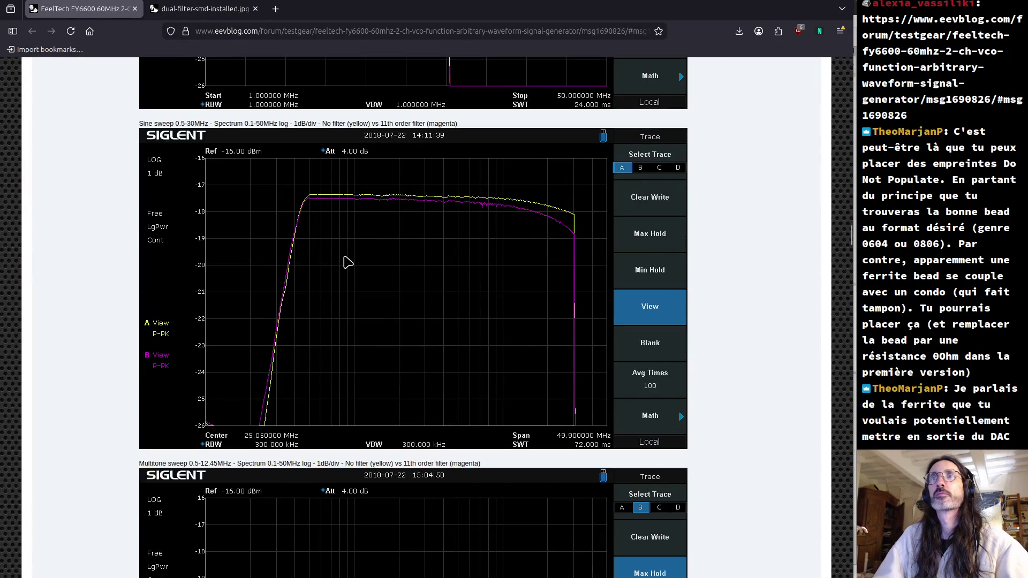
{"action": "scroll", "coordinate": [347, 262], "scroll_direction": "down", "scroll_amount": 15}
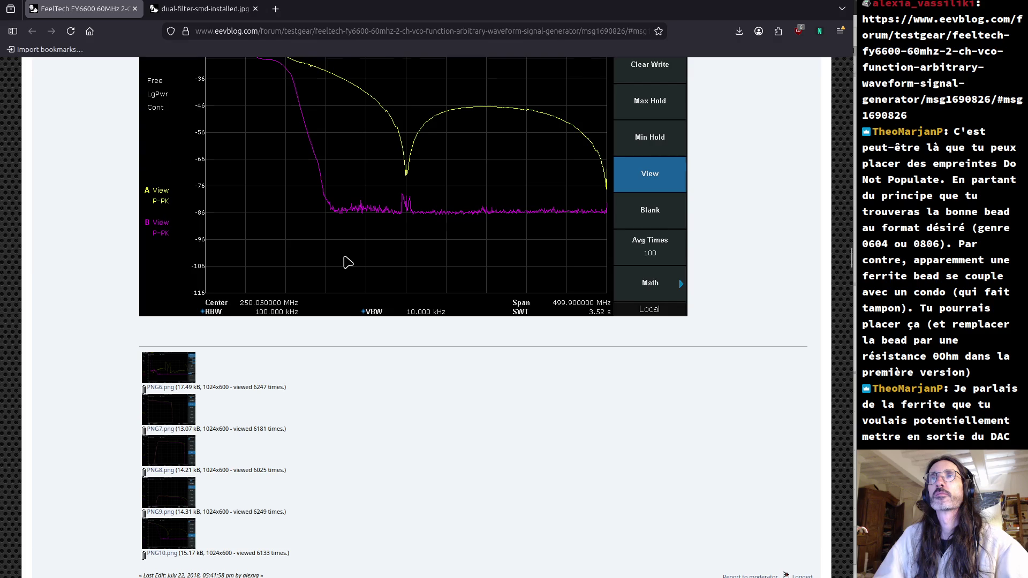
{"action": "scroll", "coordinate": [348, 263], "scroll_direction": "down", "scroll_amount": 5}
{"action": "scroll", "coordinate": [345, 262], "scroll_direction": "down", "scroll_amount": 10}
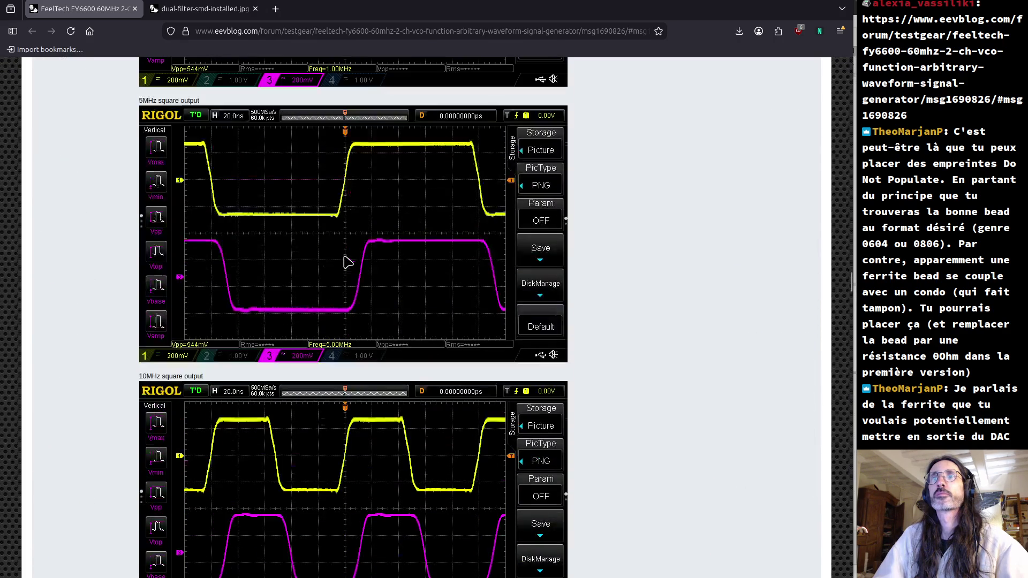
{"action": "scroll", "coordinate": [347, 262], "scroll_direction": "down", "scroll_amount": 19}
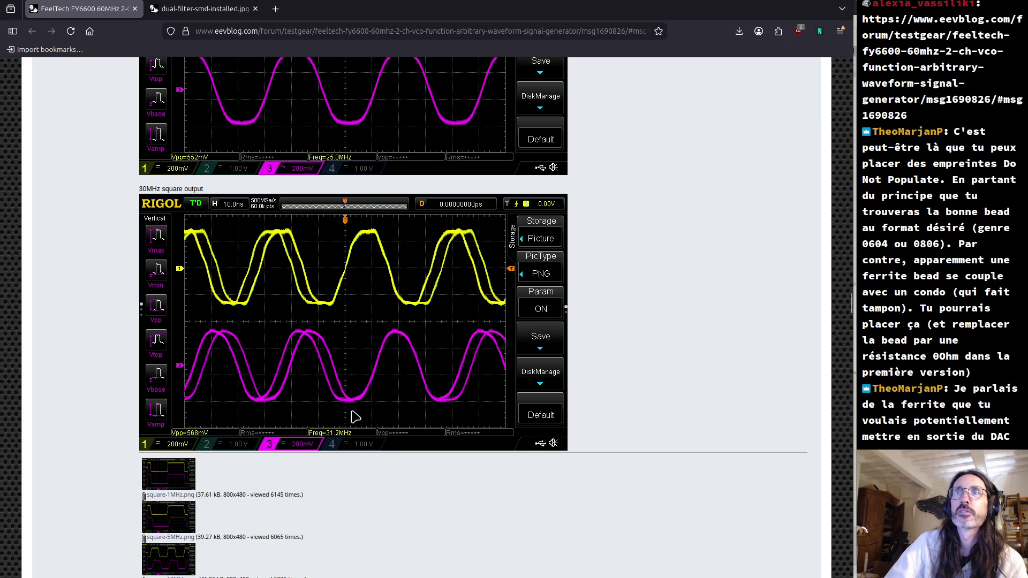
Step: Scroll back up past the 30MHz and 25MHz captures to the 5MHz and 10MHz Rigol screenshots
{"action": "scroll", "coordinate": [355, 417], "scroll_direction": "down", "scroll_amount": 5}
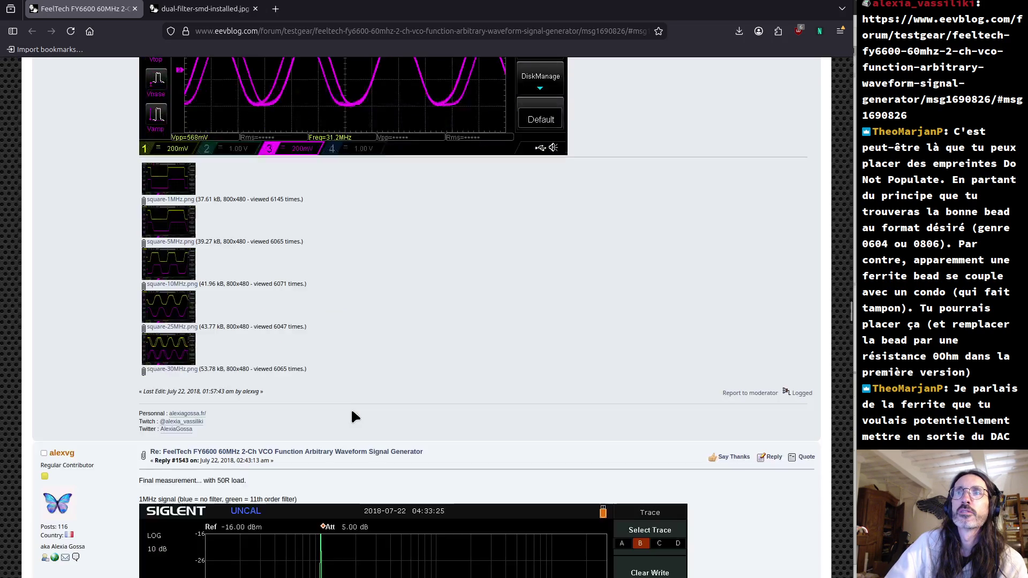
{"action": "scroll", "coordinate": [355, 417], "scroll_direction": "up", "scroll_amount": 4}
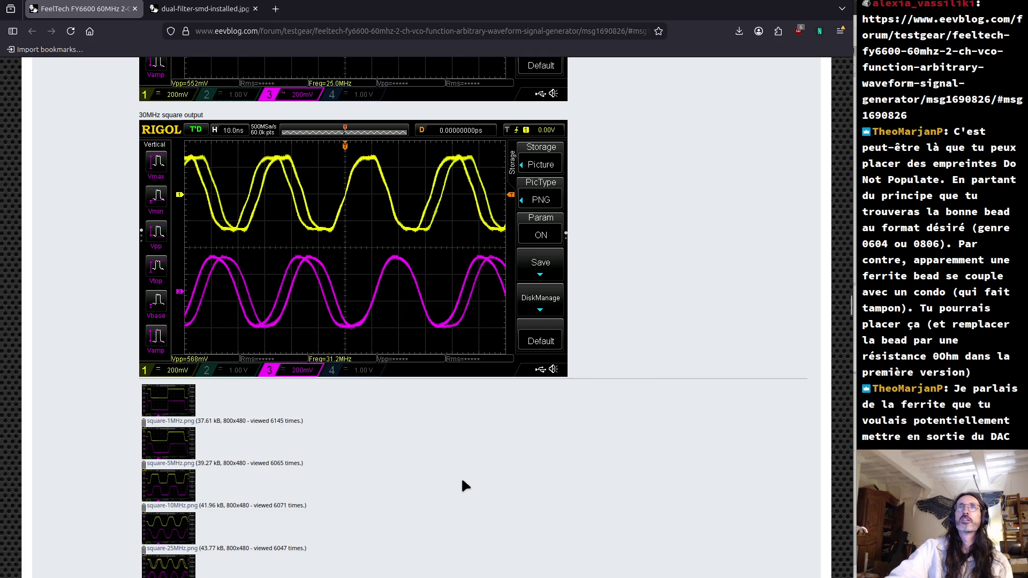
{"action": "scroll", "coordinate": [458, 483], "scroll_direction": "up", "scroll_amount": 5}
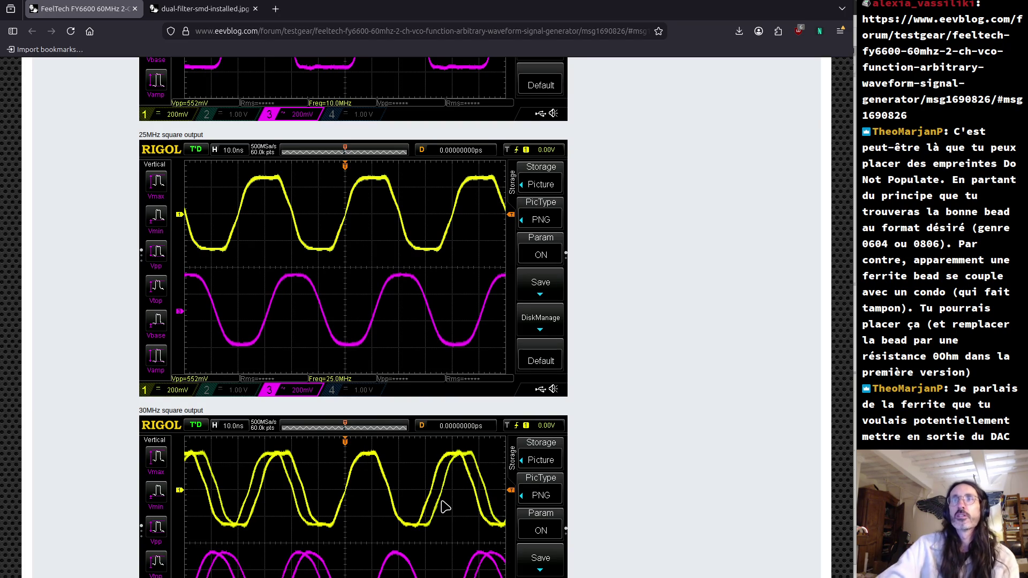
{"action": "scroll", "coordinate": [387, 455], "scroll_direction": "up", "scroll_amount": 4}
{"action": "scroll", "coordinate": [386, 454], "scroll_direction": "up", "scroll_amount": 4}
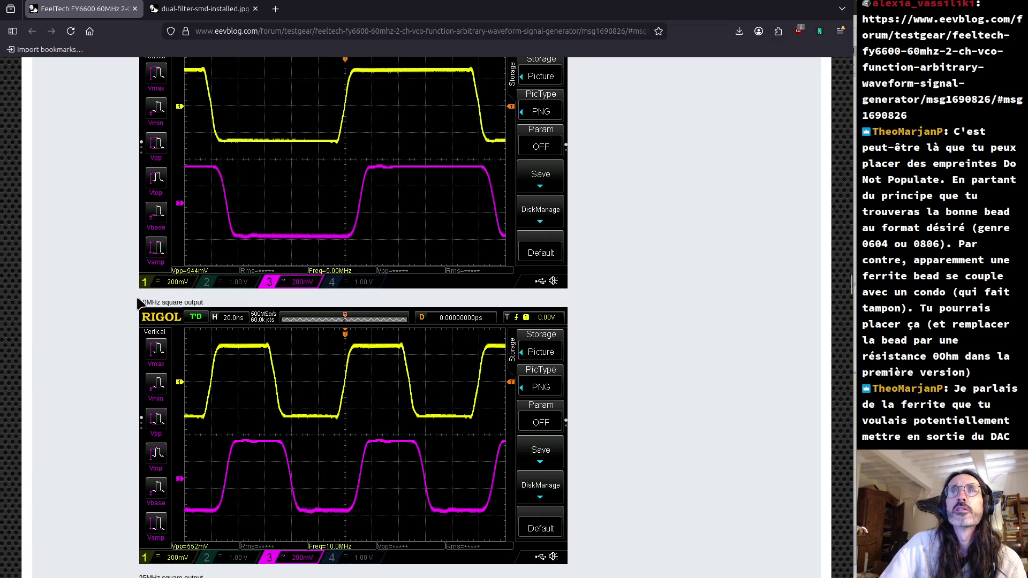
Step: Highlight the 10MHz caption and compare the neighbouring square-output captures
{"action": "left_click_drag", "start_coordinate": [139, 302], "coordinate": [203, 301]}
{"action": "scroll", "coordinate": [201, 303], "scroll_direction": "down", "scroll_amount": 1}
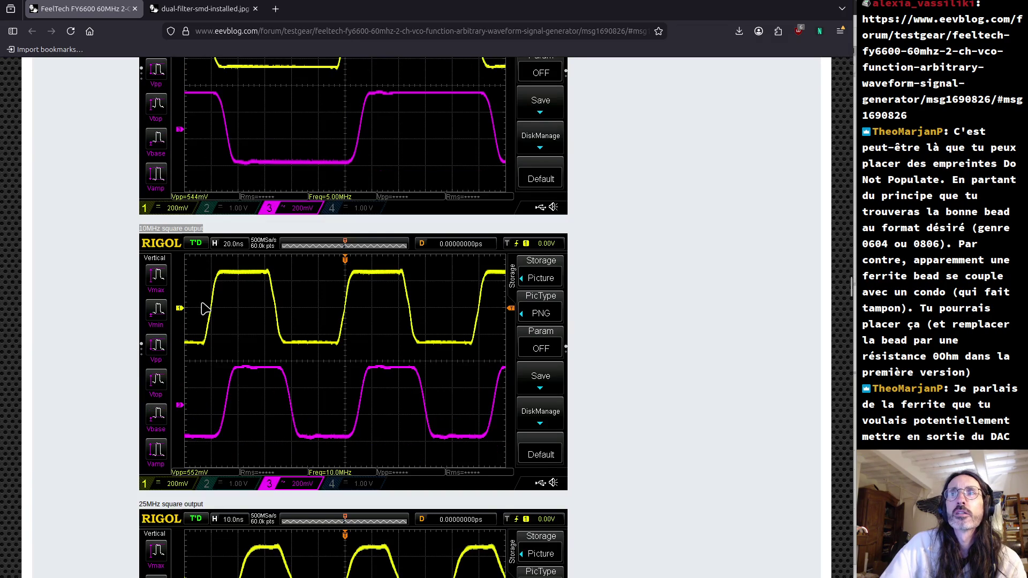
{"action": "scroll", "coordinate": [203, 305], "scroll_direction": "down", "scroll_amount": 1}
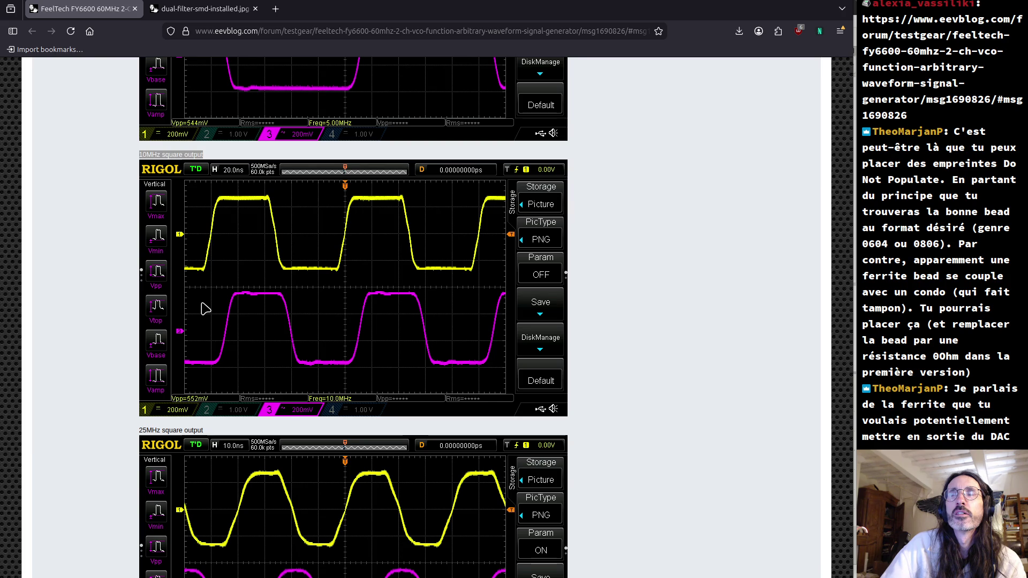
{"action": "scroll", "coordinate": [206, 309], "scroll_direction": "down", "scroll_amount": 4}
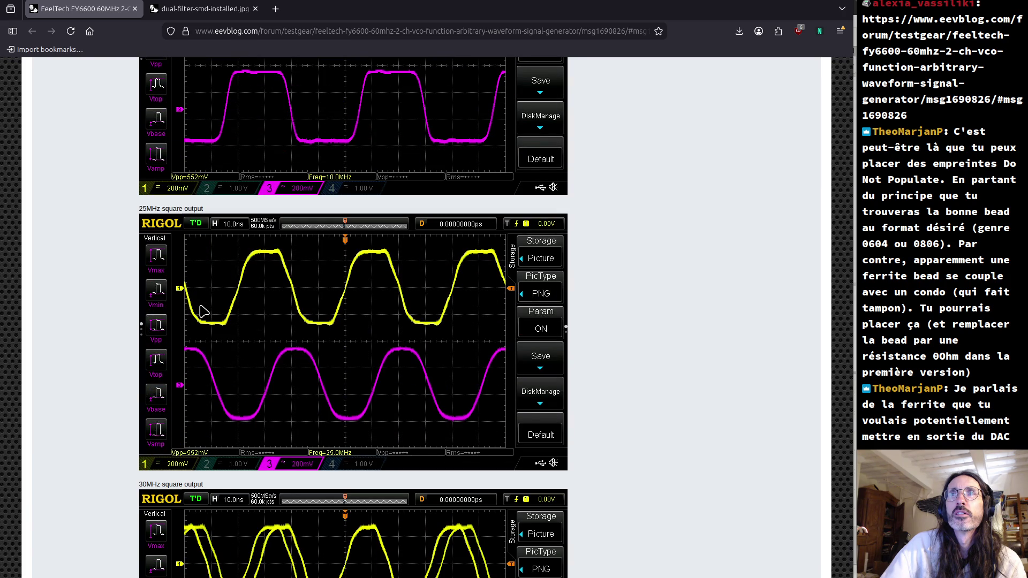
{"action": "scroll", "coordinate": [203, 310], "scroll_direction": "down", "scroll_amount": 2}
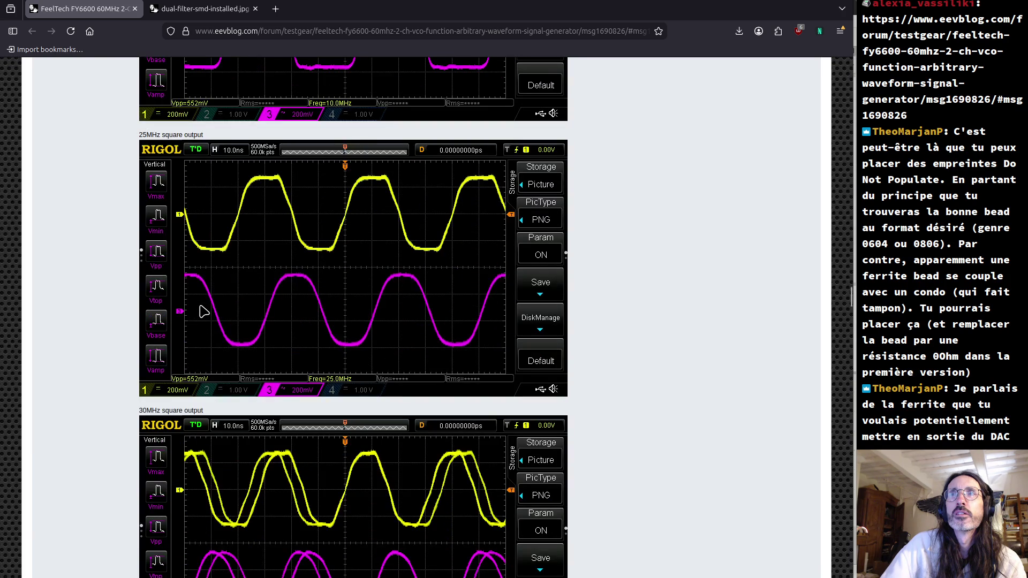
{"action": "scroll", "coordinate": [203, 310], "scroll_direction": "up", "scroll_amount": 8}
{"action": "scroll", "coordinate": [203, 311], "scroll_direction": "down", "scroll_amount": 2}
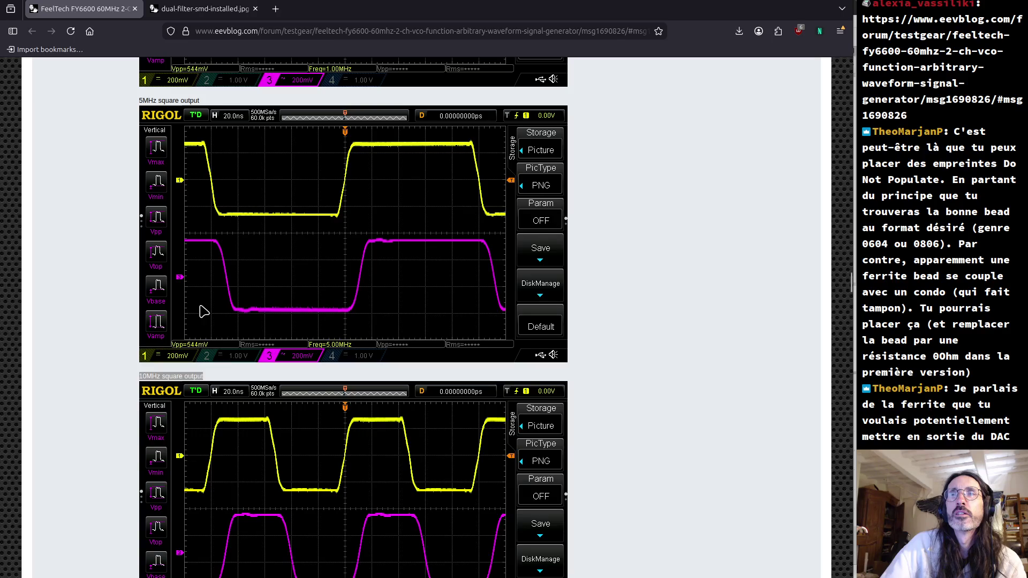
{"action": "scroll", "coordinate": [203, 310], "scroll_direction": "up", "scroll_amount": 6}
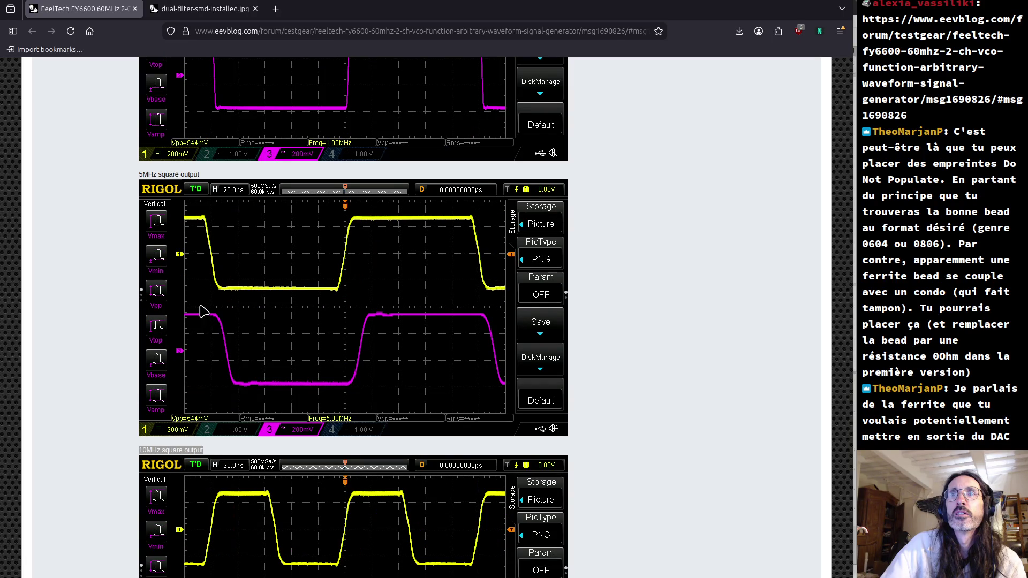
Step: Bring up and dismiss the 5MHz image's context menu, then go up to Reply #1542's 1MHz capture
{"action": "right_click", "coordinate": [203, 310]}
{"action": "left_click", "coordinate": [59, 303]}
{"action": "scroll", "coordinate": [60, 302], "scroll_direction": "up", "scroll_amount": 1}
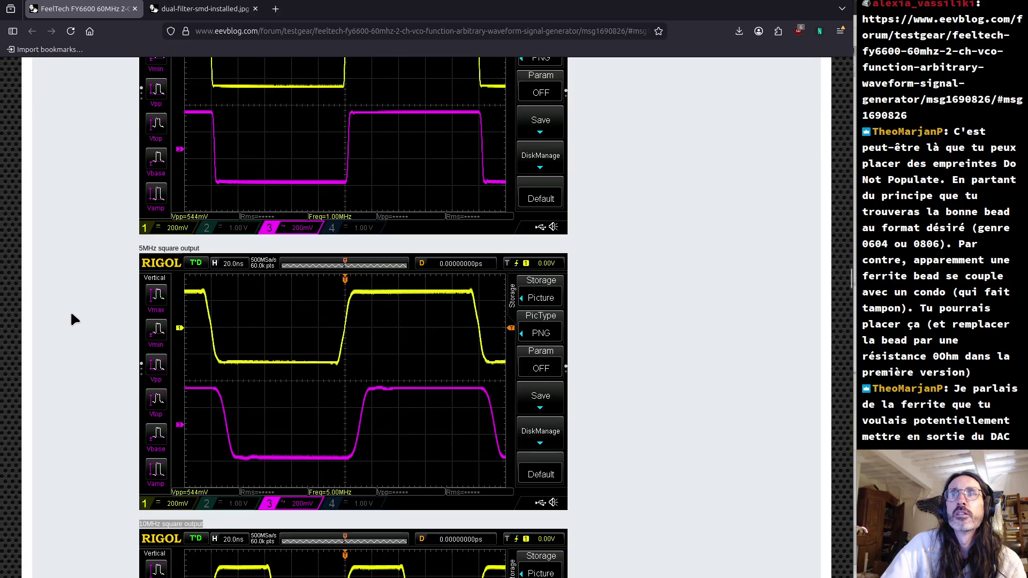
{"action": "scroll", "coordinate": [72, 316], "scroll_direction": "up", "scroll_amount": 4}
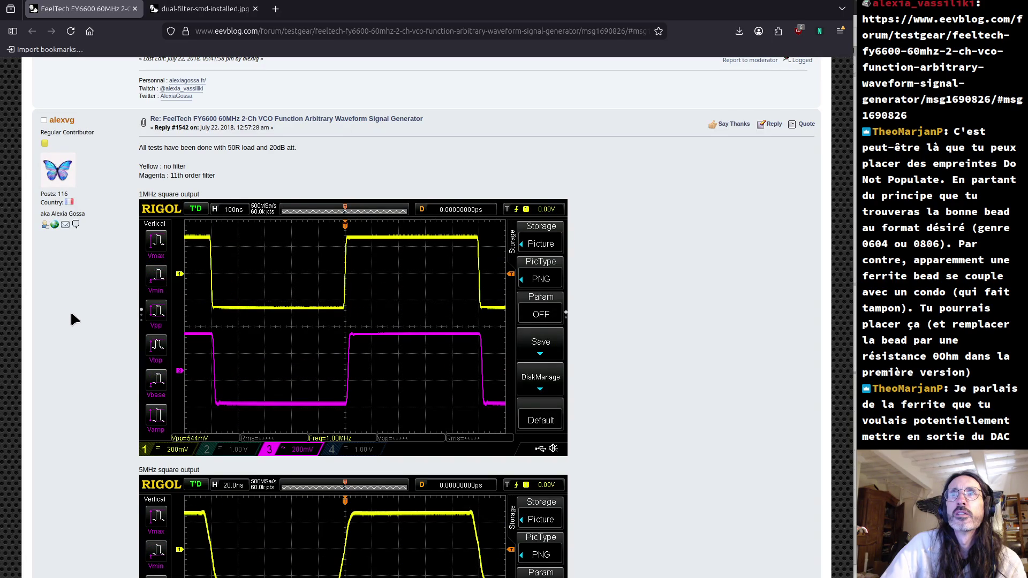
Step: Review Replies #1539–#1541's filter measurements, ending on the Rigol 10MHz square output capture
{"action": "scroll", "coordinate": [72, 315], "scroll_direction": "down", "scroll_amount": 14}
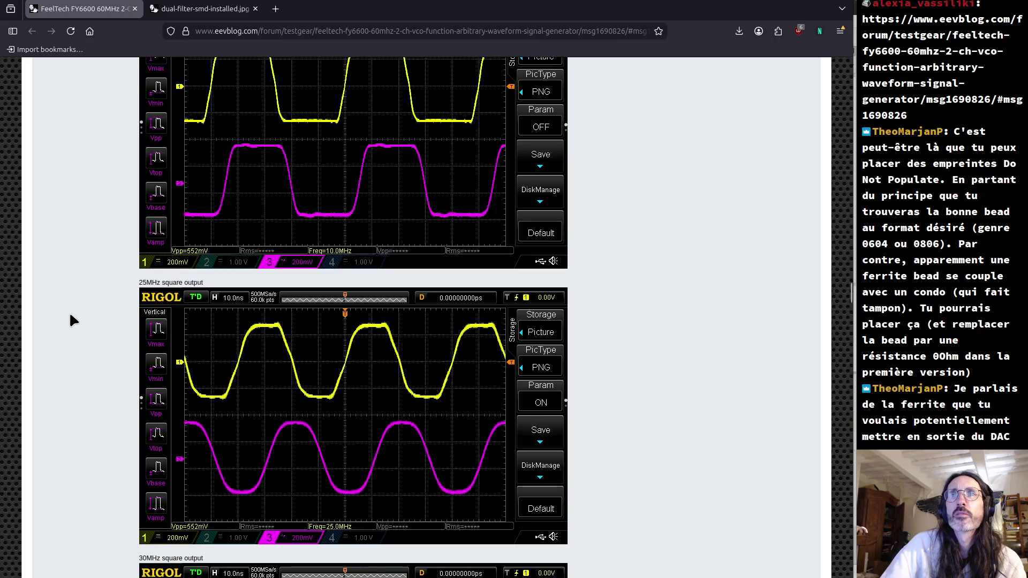
{"action": "scroll", "coordinate": [69, 310], "scroll_direction": "down", "scroll_amount": 20}
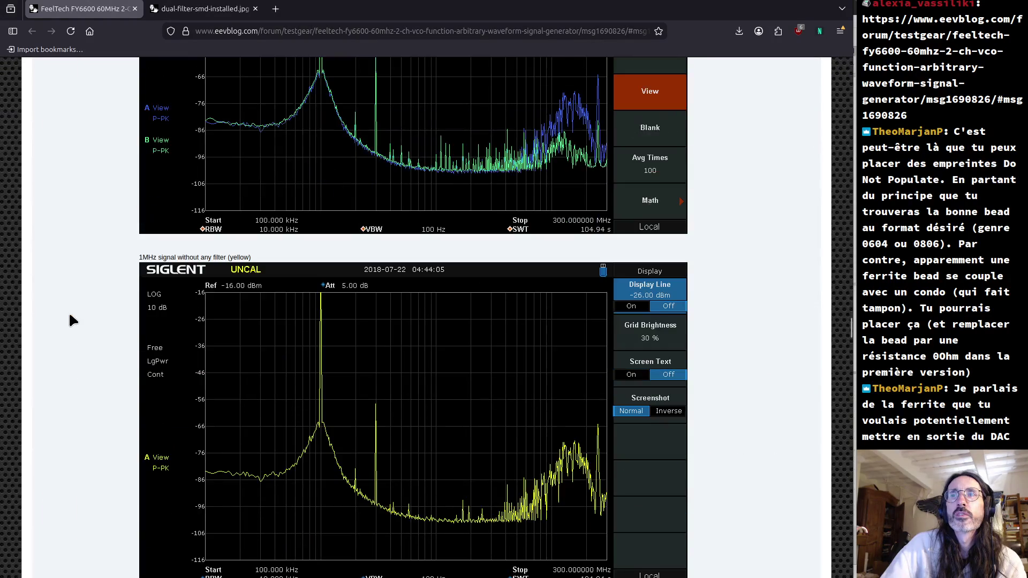
{"action": "scroll", "coordinate": [70, 315], "scroll_direction": "down", "scroll_amount": 20}
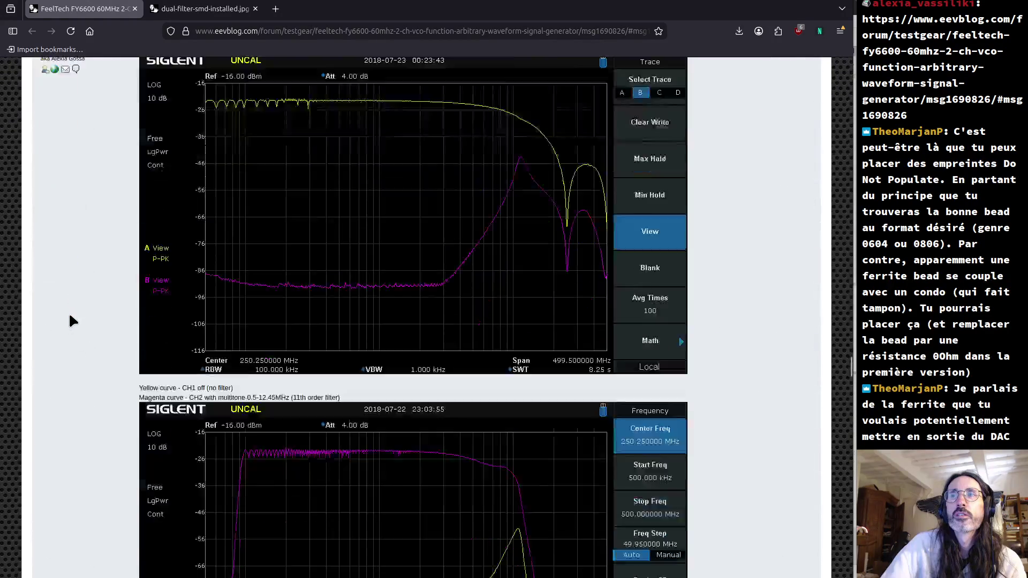
{"action": "scroll", "coordinate": [68, 316], "scroll_direction": "up", "scroll_amount": 20}
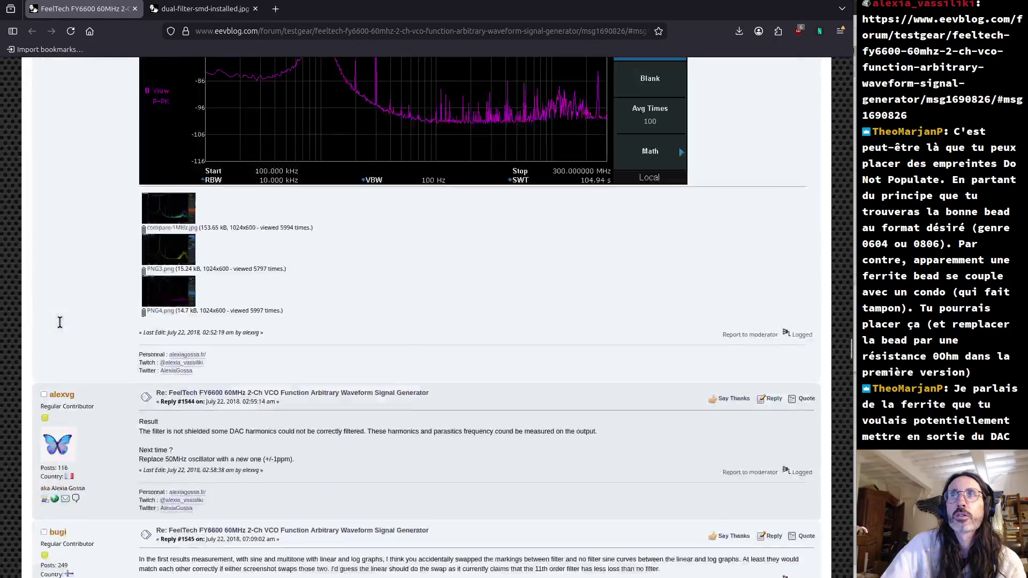
{"action": "scroll", "coordinate": [60, 321], "scroll_direction": "up", "scroll_amount": 20}
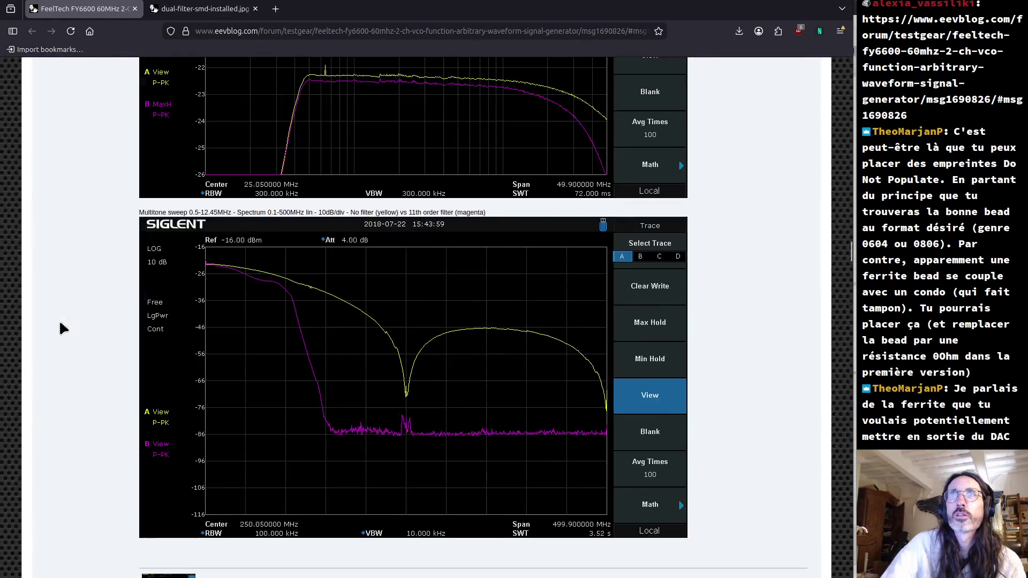
{"action": "scroll", "coordinate": [59, 324], "scroll_direction": "up", "scroll_amount": 15}
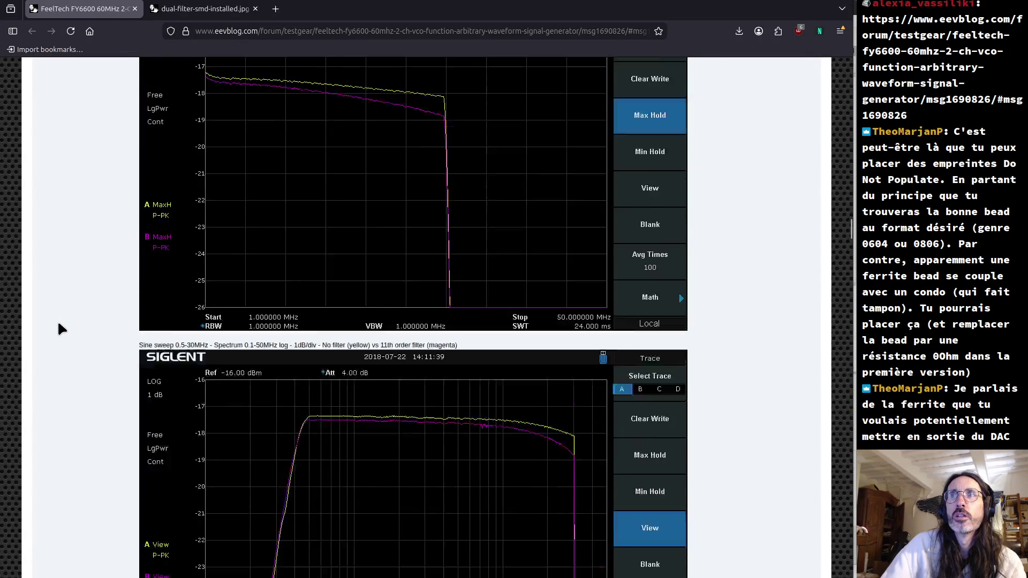
{"action": "scroll", "coordinate": [58, 323], "scroll_direction": "up", "scroll_amount": 15}
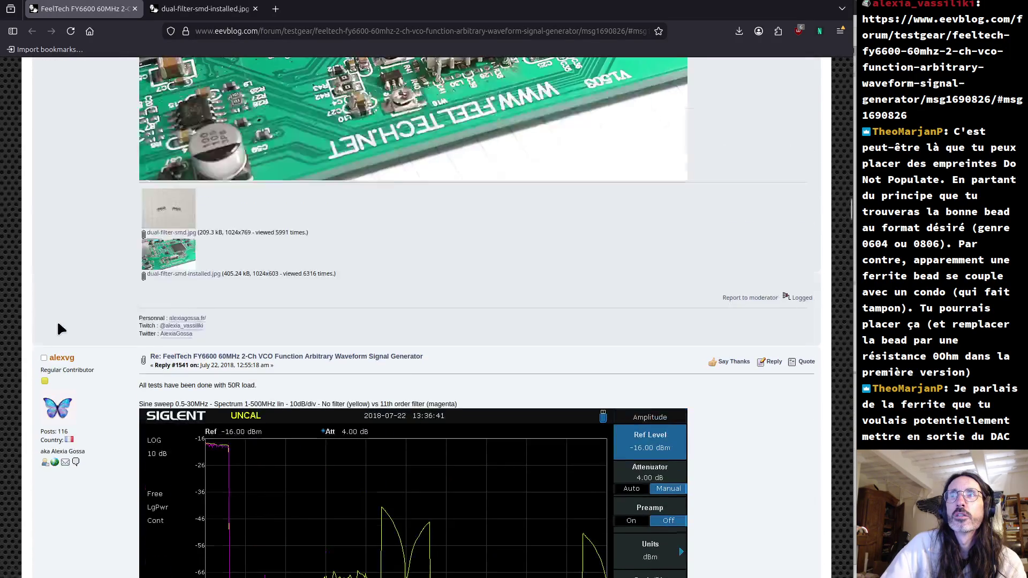
{"action": "scroll", "coordinate": [59, 328], "scroll_direction": "up", "scroll_amount": 15}
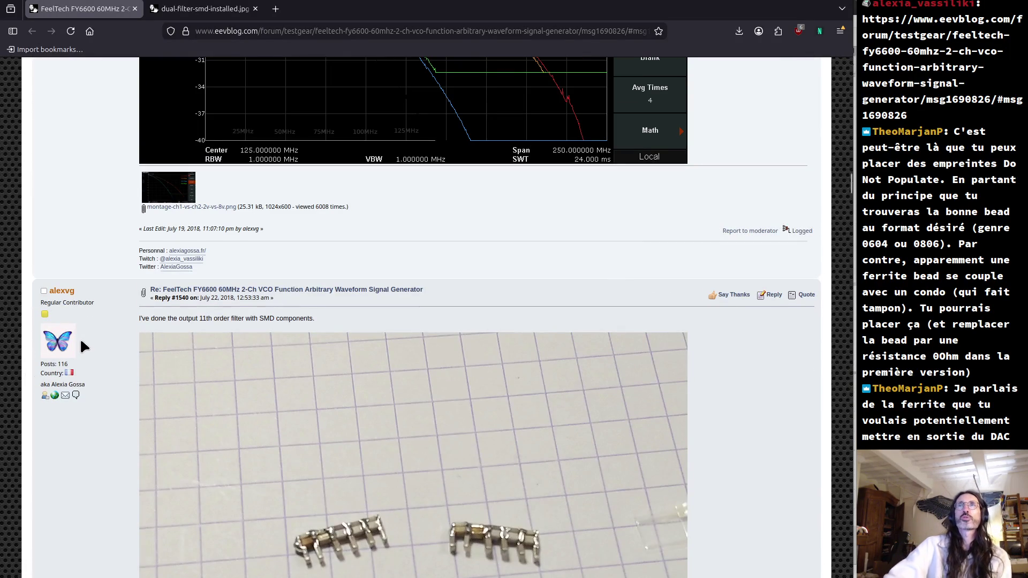
{"action": "scroll", "coordinate": [81, 341], "scroll_direction": "up", "scroll_amount": 5}
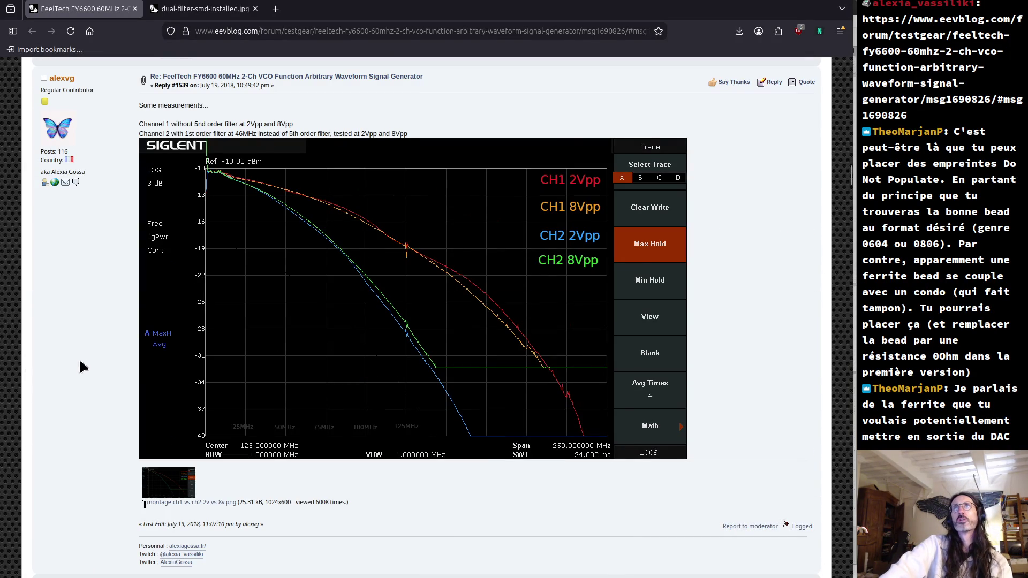
{"action": "scroll", "coordinate": [81, 369], "scroll_direction": "down", "scroll_amount": 15}
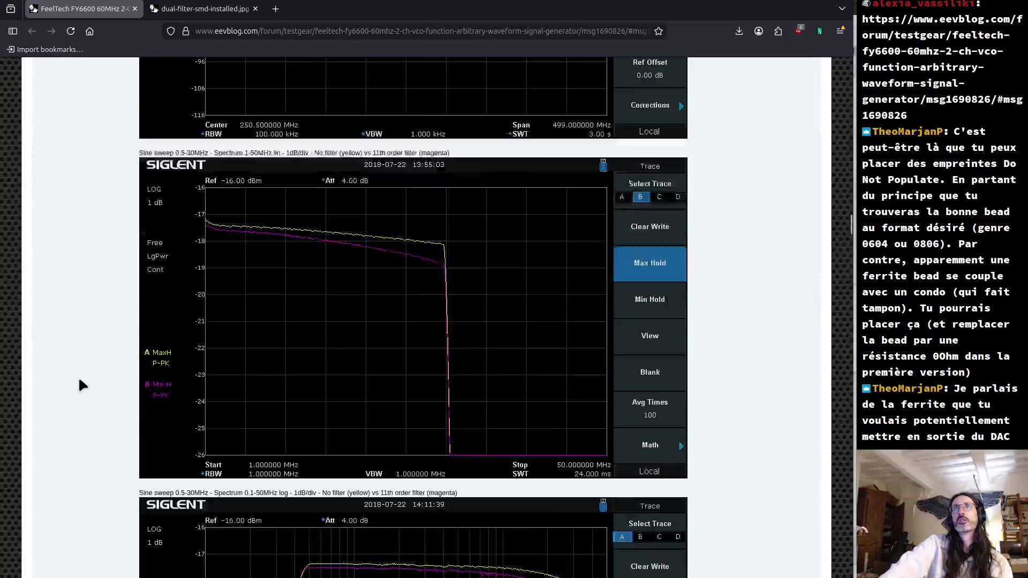
{"action": "scroll", "coordinate": [80, 384], "scroll_direction": "down", "scroll_amount": 20}
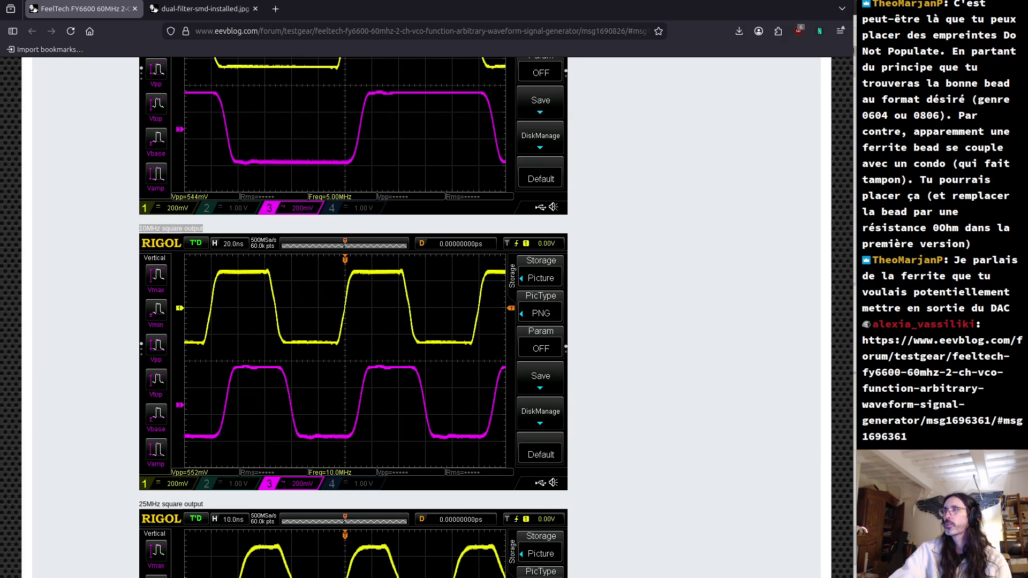
Step: Load reply #1548 by pasting the msg1696361 link from chat into the address bar
{"action": "left_click", "coordinate": [345, 31]}
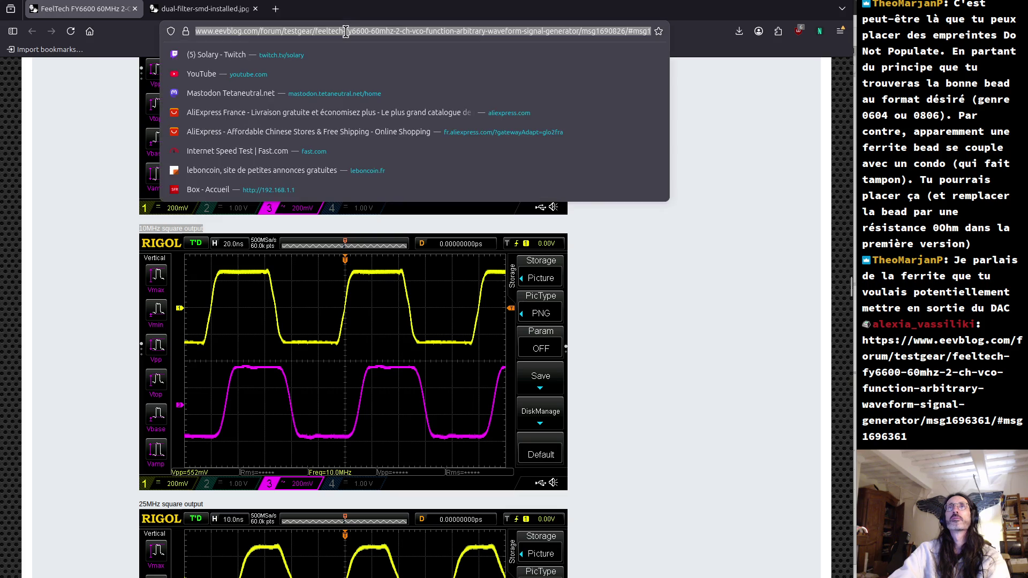
{"action": "type", "text": "https://www.eevblog.com/forum/testgear/feeltech-fy6600-60mhz-2-ch-vco-function-arbitrary-waveform-signal-generator/msg1696361/#msg1696361"}
{"action": "key", "text": "Return"}
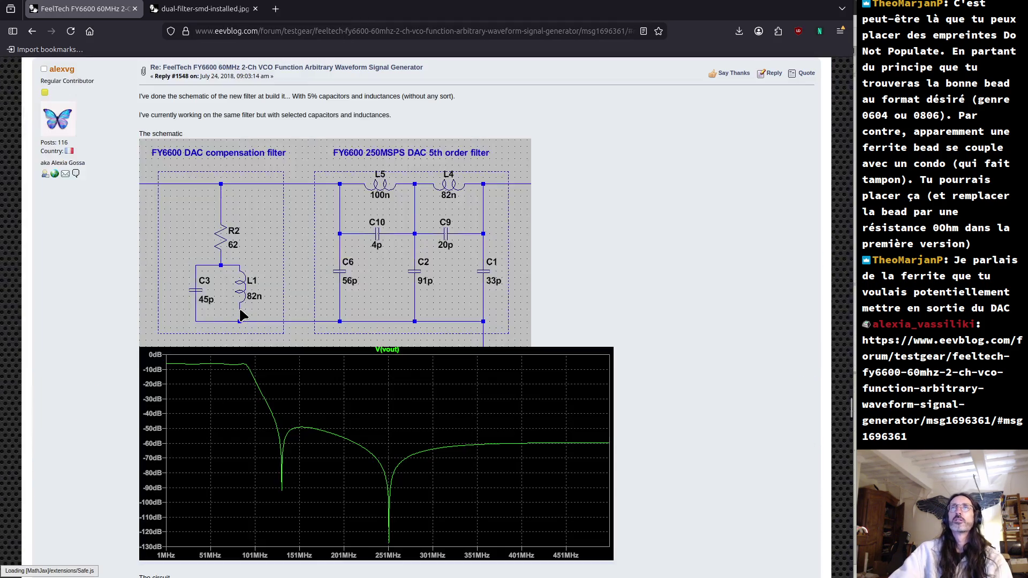
Step: Read the 5th order filter schematic, photos and captures down to the 25MHz square comparison
{"action": "scroll", "coordinate": [276, 317], "scroll_direction": "down", "scroll_amount": 7}
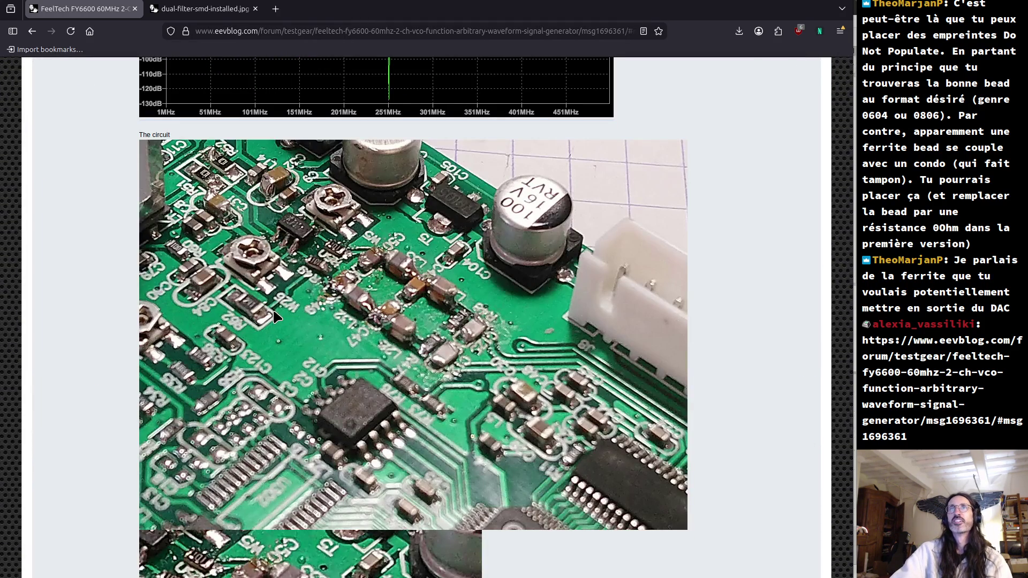
{"action": "scroll", "coordinate": [276, 317], "scroll_direction": "down", "scroll_amount": 10}
{"action": "scroll", "coordinate": [283, 321], "scroll_direction": "down", "scroll_amount": 15}
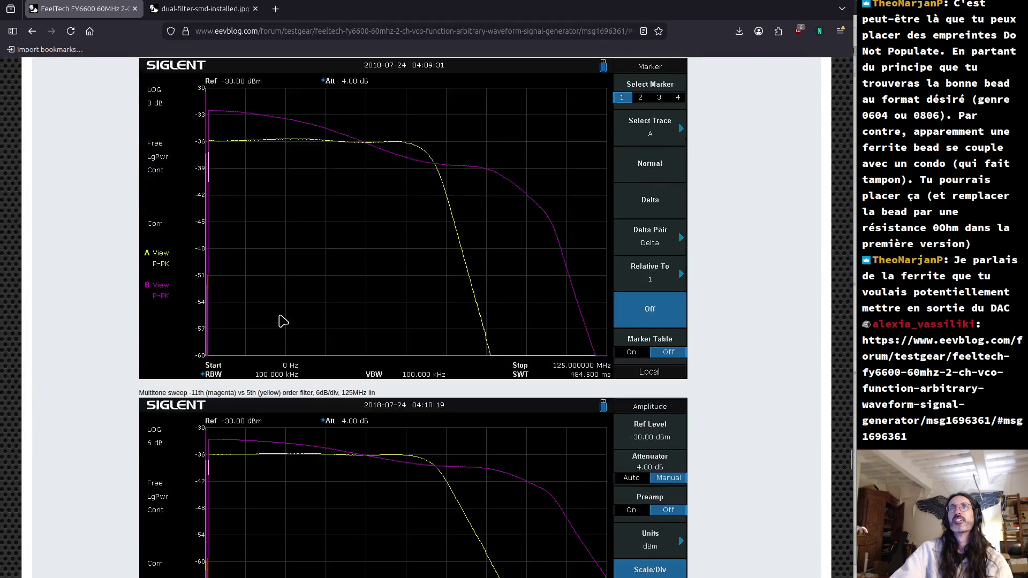
{"action": "scroll", "coordinate": [282, 321], "scroll_direction": "down", "scroll_amount": 10}
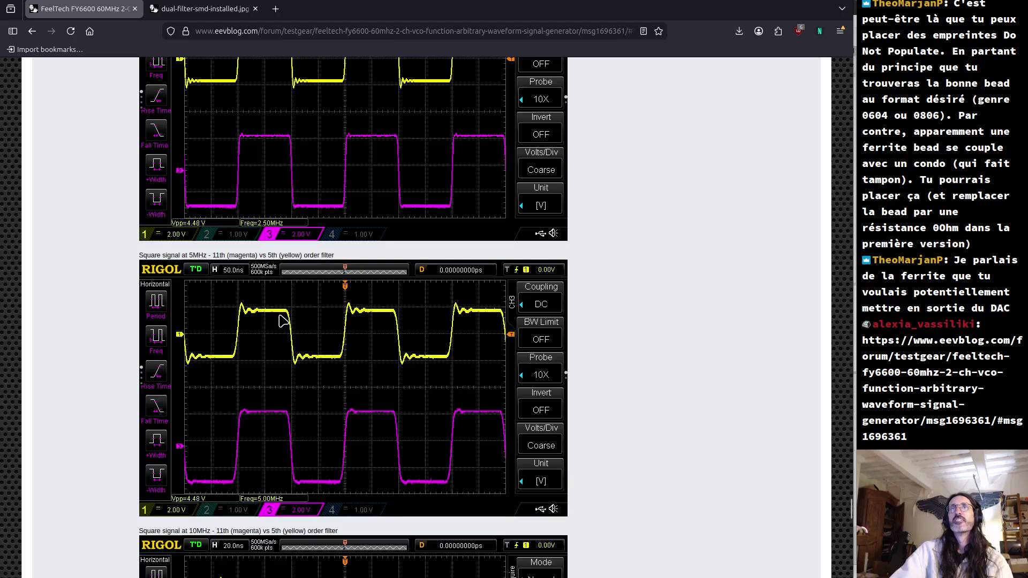
{"action": "scroll", "coordinate": [283, 321], "scroll_direction": "down", "scroll_amount": 8}
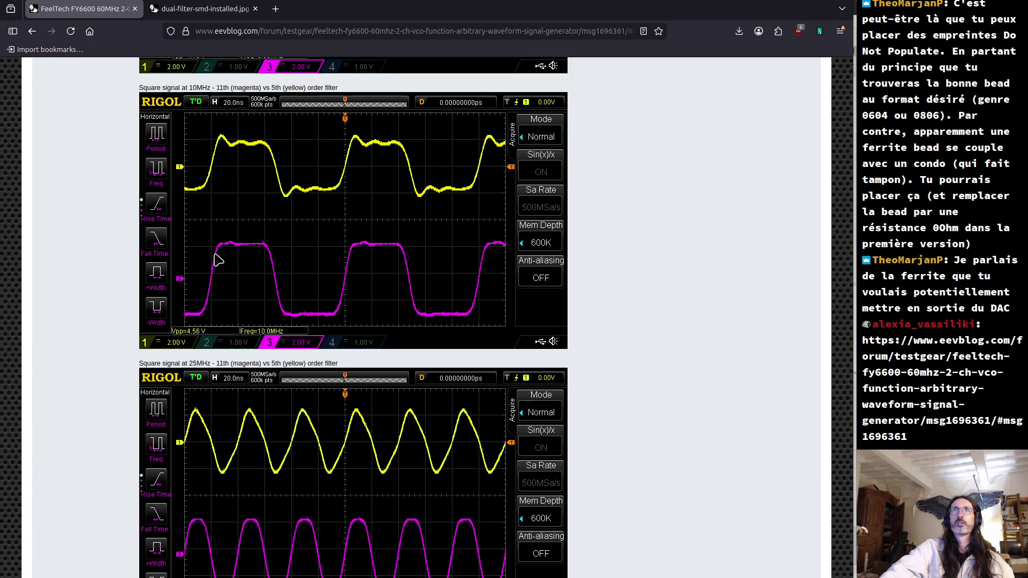
{"action": "scroll", "coordinate": [218, 261], "scroll_direction": "down", "scroll_amount": 2}
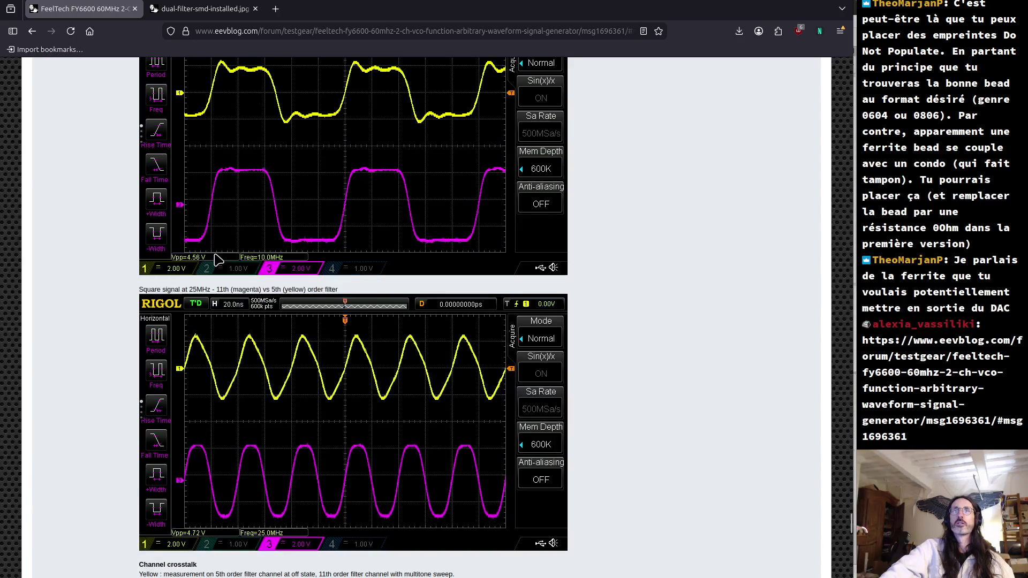
Step: Read the crosstalk plot, the 5th order pros/cons and attachments, down to Reply #1549
{"action": "scroll", "coordinate": [217, 261], "scroll_direction": "down", "scroll_amount": 5}
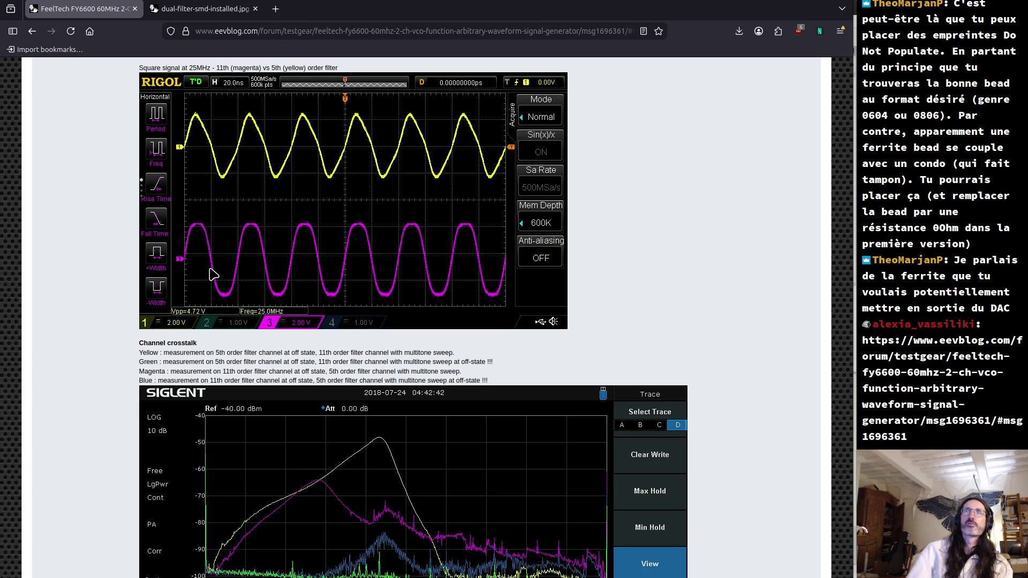
{"action": "scroll", "coordinate": [374, 406], "scroll_direction": "down", "scroll_amount": 5}
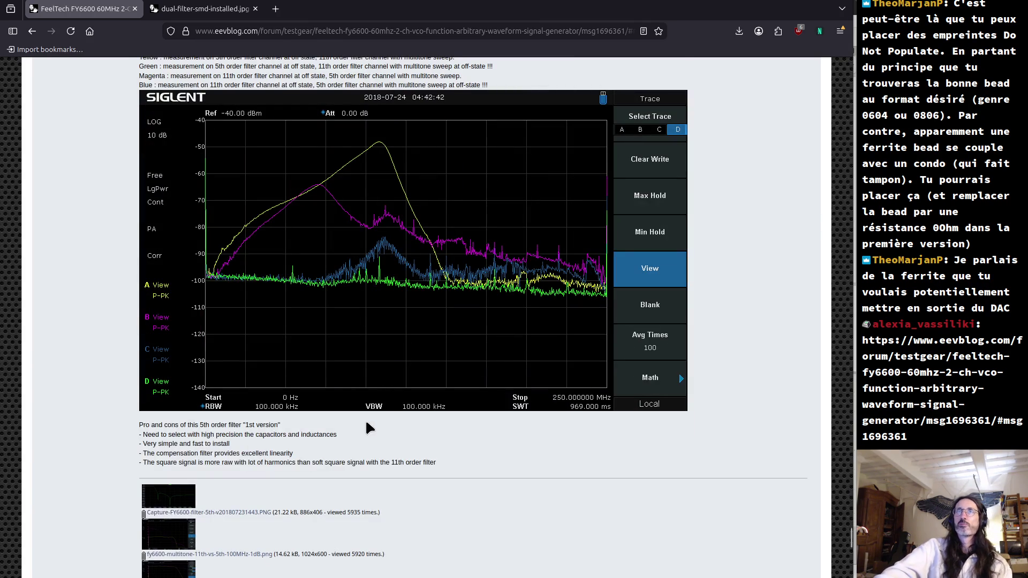
{"action": "scroll", "coordinate": [365, 418], "scroll_direction": "down", "scroll_amount": 7}
{"action": "scroll", "coordinate": [359, 428], "scroll_direction": "down", "scroll_amount": 10}
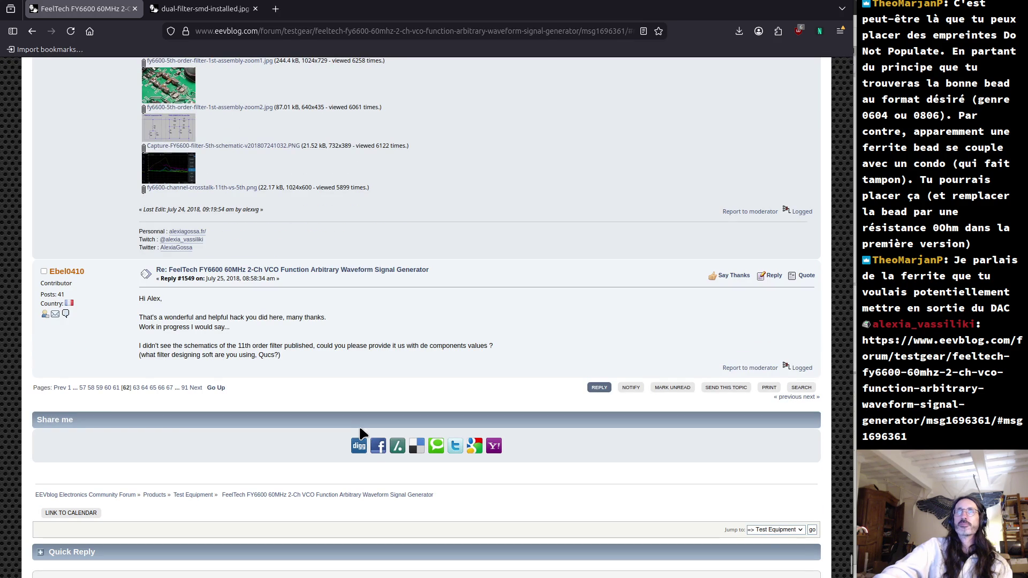
Step: Close the forum thread and PCB photo tabs, then switch to the LCSC Ferrite Beads window
{"action": "middle_click", "coordinate": [121, 12]}
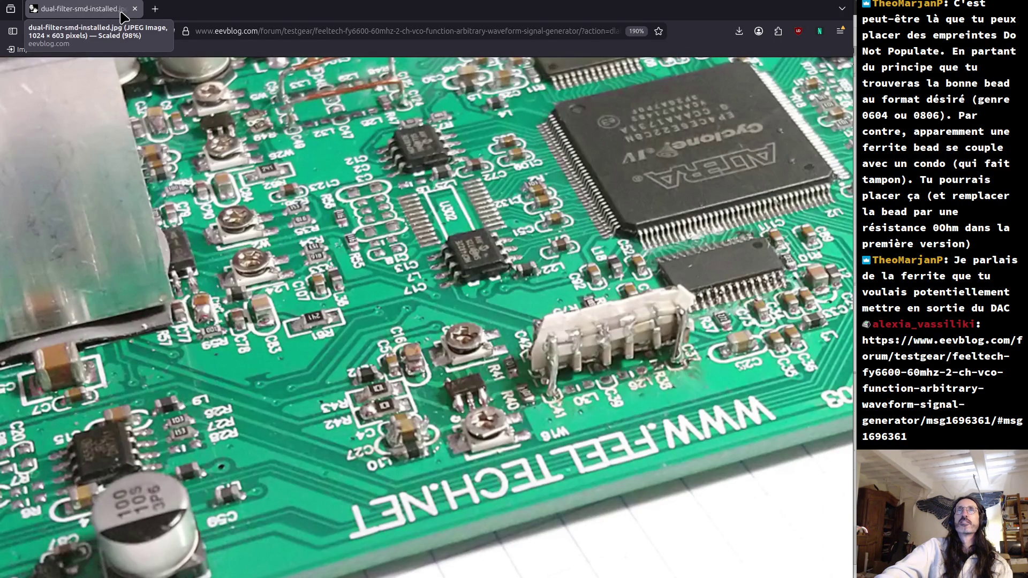
{"action": "middle_click", "coordinate": [121, 13]}
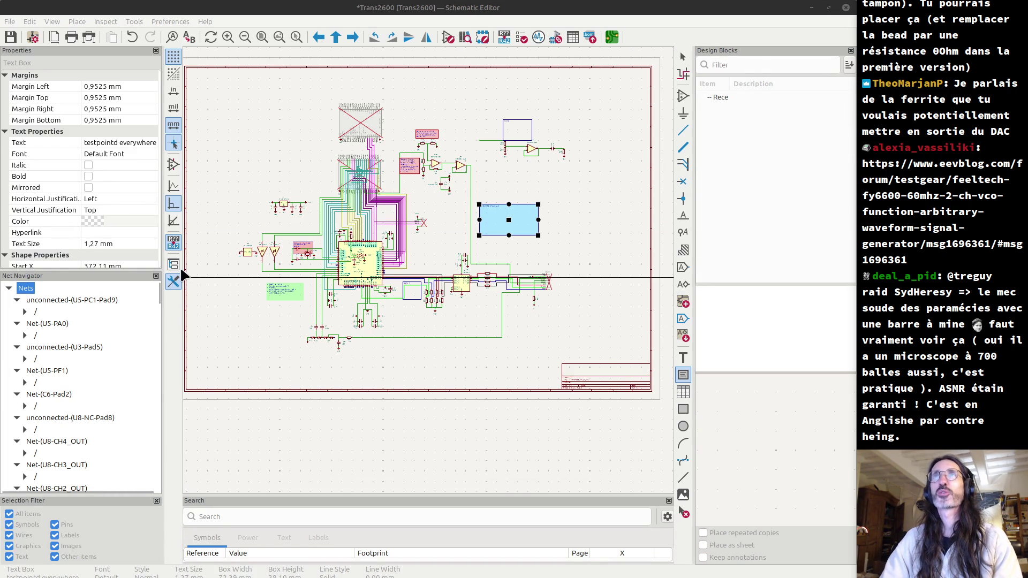
{"action": "key", "text": "alt+Tab"}
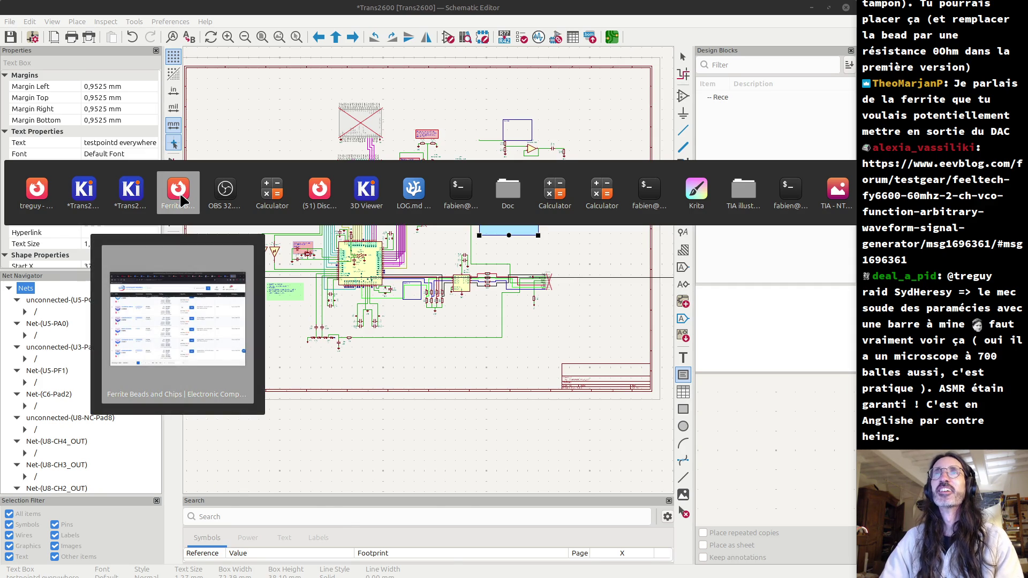
{"action": "left_click", "coordinate": [179, 192]}
{"action": "left_click", "coordinate": [238, 34]}
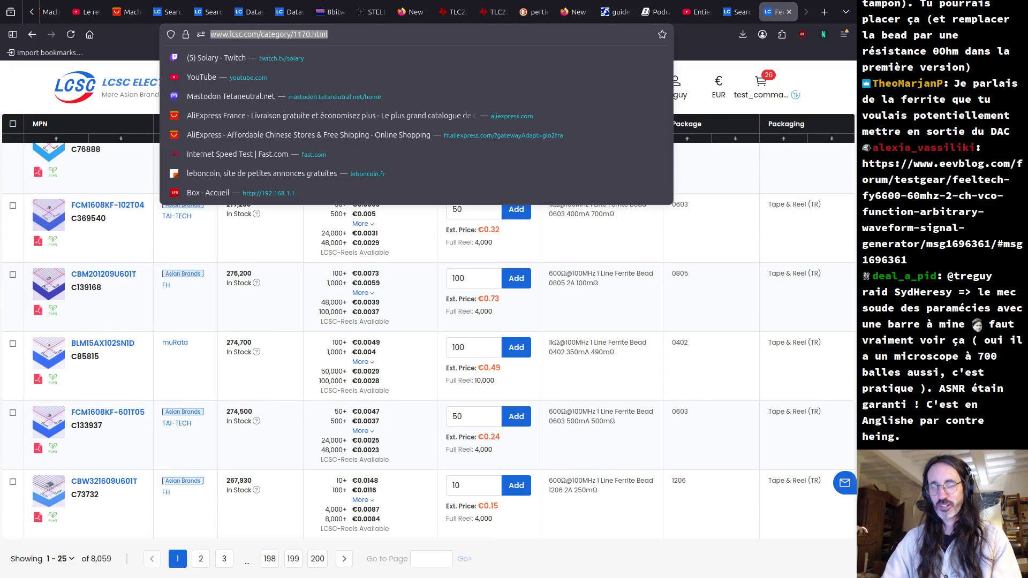
Step: Search DuckDuckGo for the electronics creator's handle in a new tab
{"action": "key", "text": "ctrl+t"}
{"action": "type", "text": "SydHeresy"}
{"action": "key", "text": "Return"}
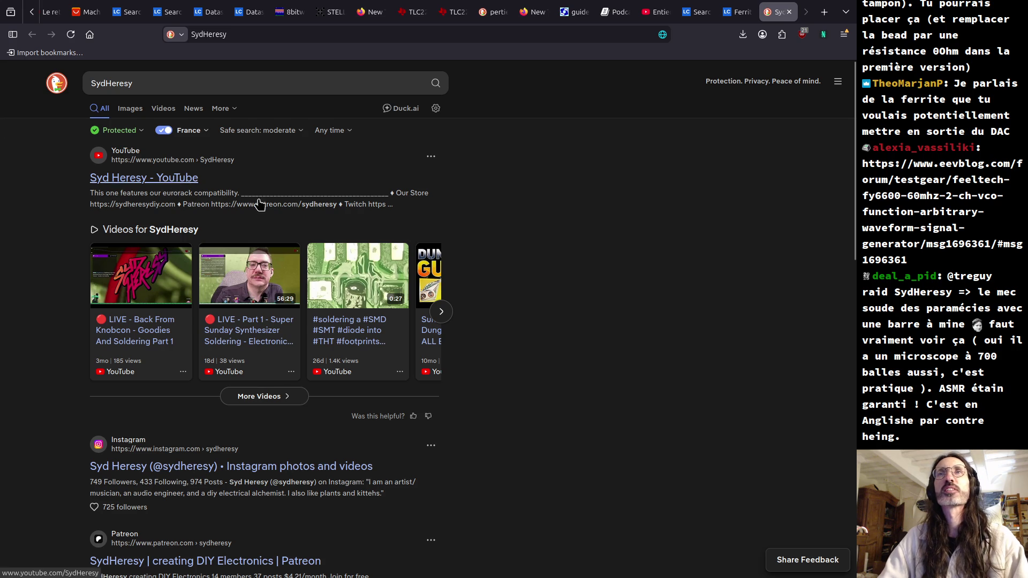
{"action": "left_click", "coordinate": [244, 34]}
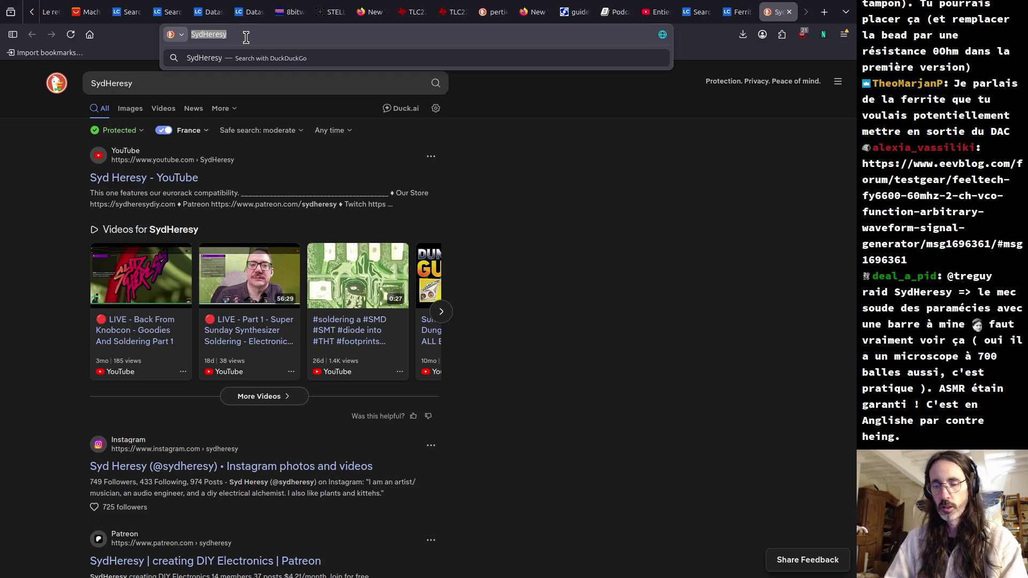
Step: Open the creator's Twitch channel via its twitch.tv address, then close that tab to return to LCSC
{"action": "type", "text": "twitch/"}
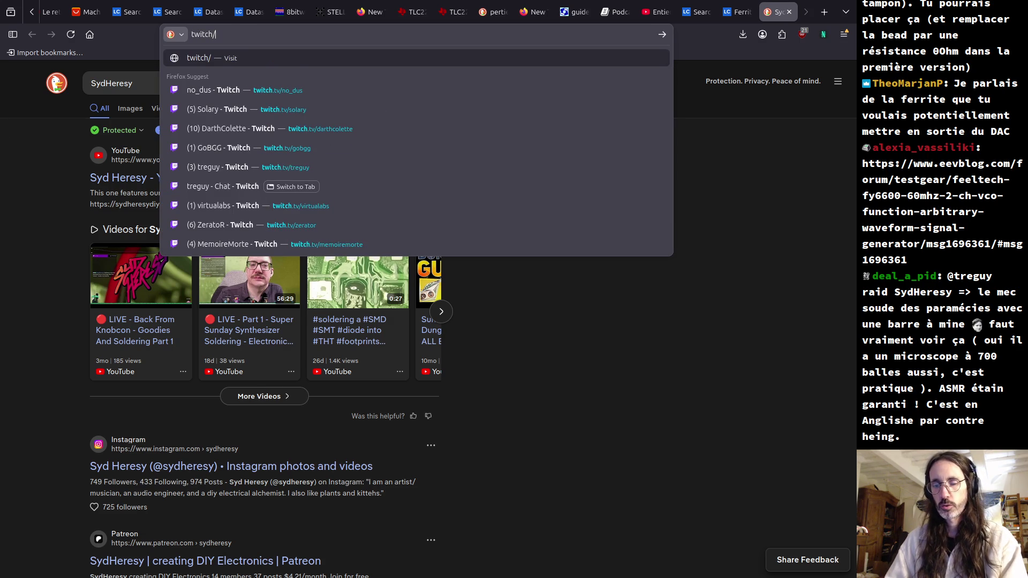
{"action": "type", "text": "tv/"}
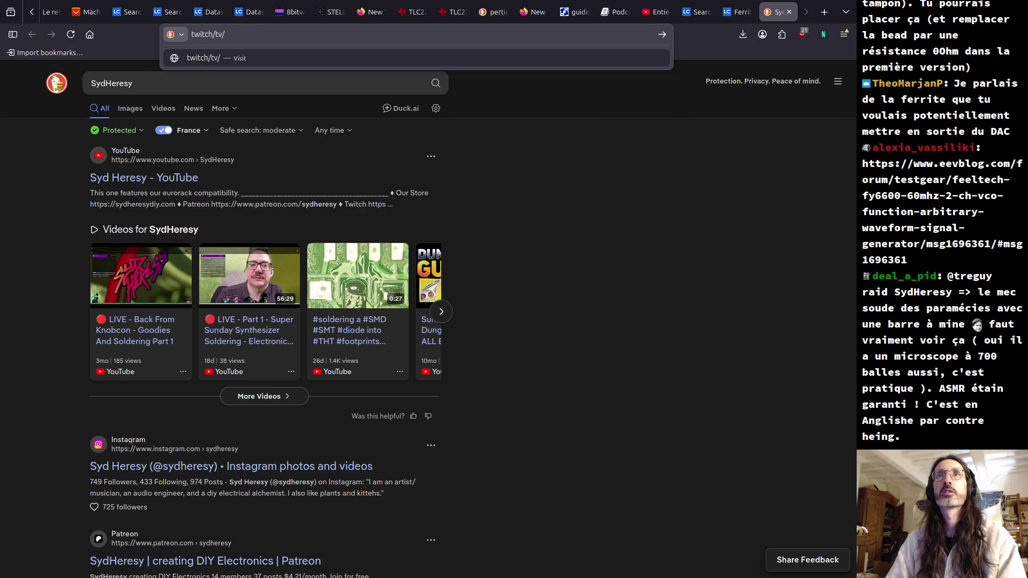
{"action": "type", "text": "SydHeresy"}
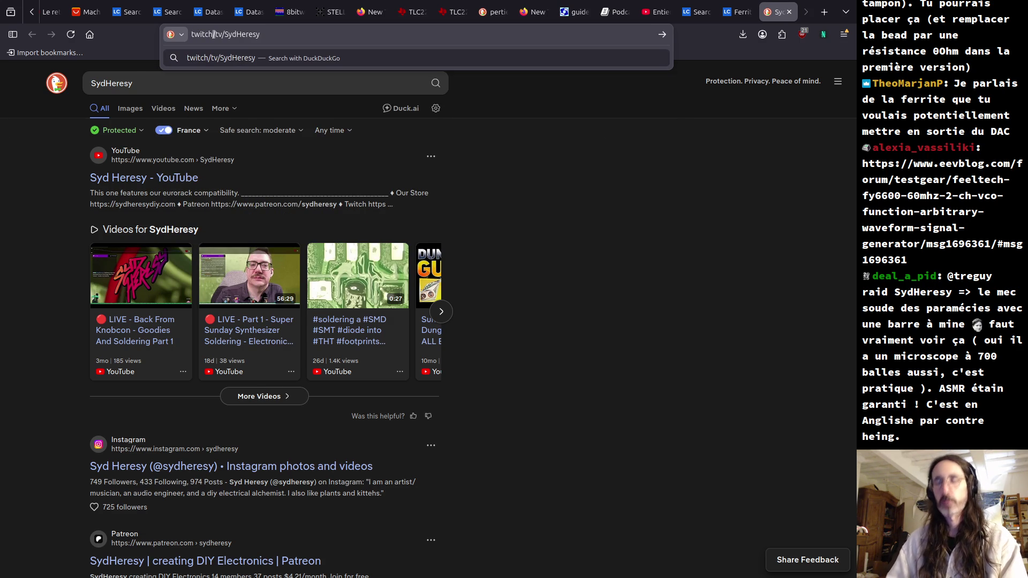
{"action": "type", "text": "."}
{"action": "key", "text": "Return"}
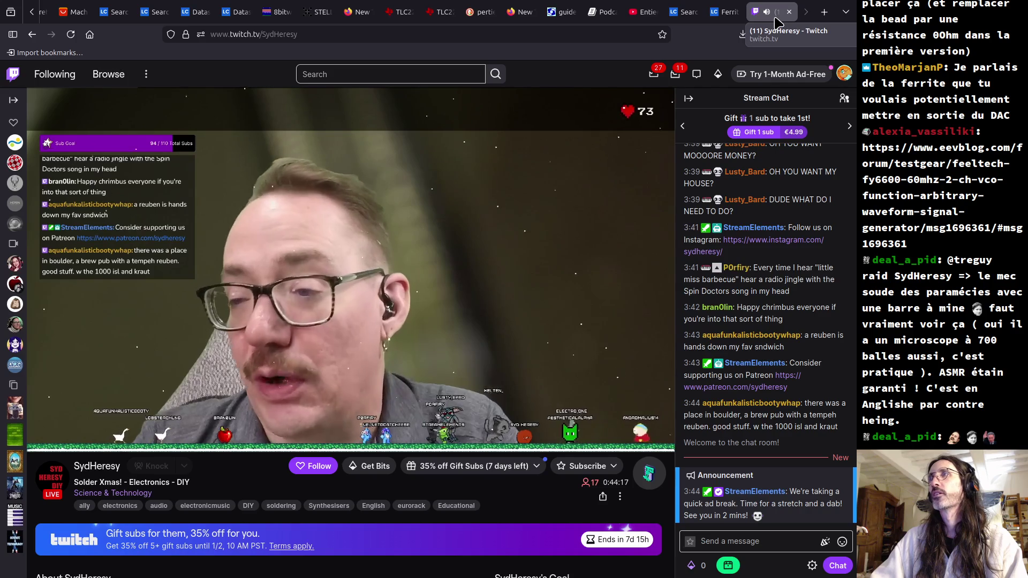
{"action": "middle_click", "coordinate": [774, 18]}
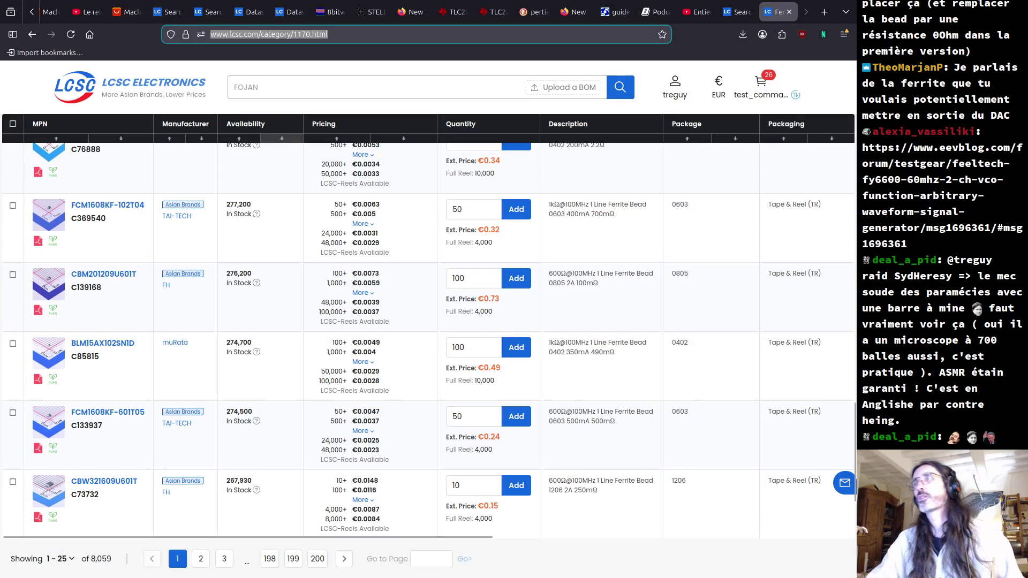